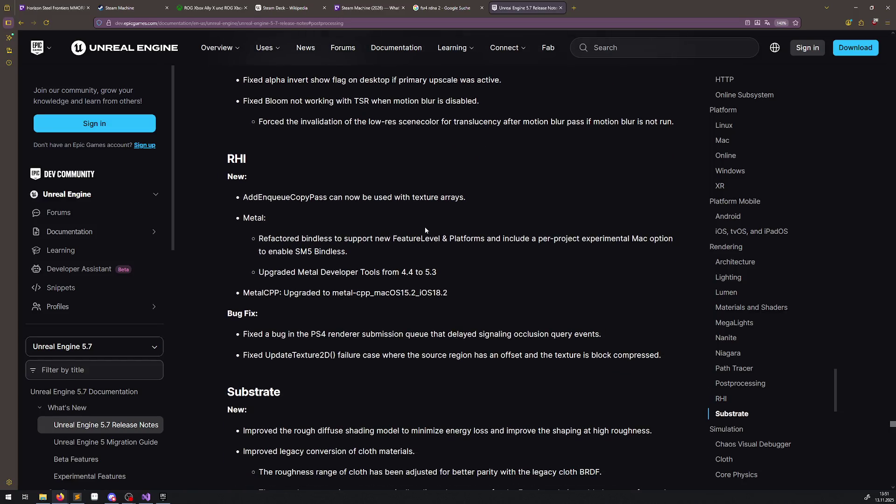
pyautogui.scroll(-1, 425, 226)
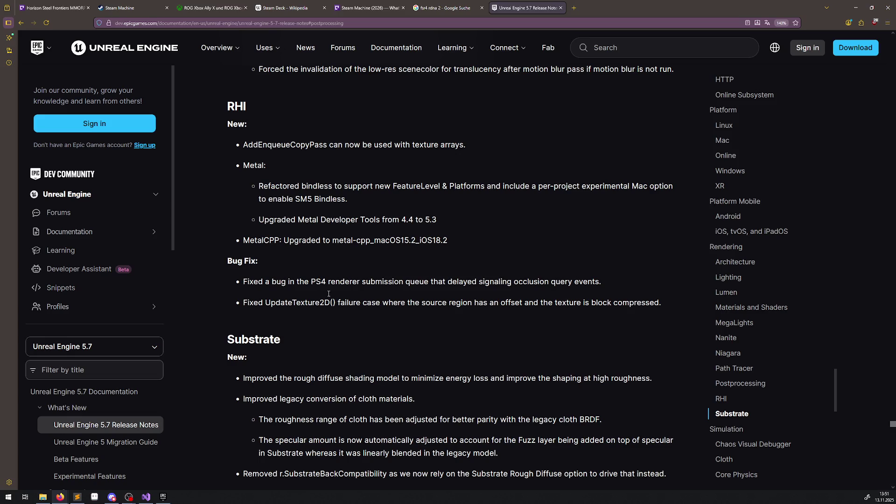
# Step: Scroll the UE 5.7 release notes past RHI and Substrate until the Simulation heading shows
pyautogui.scroll(-3, 393, 314)
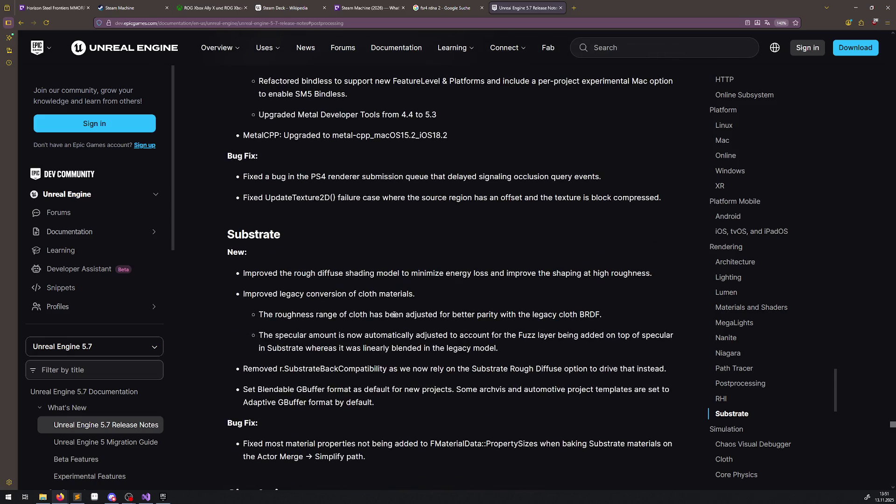
pyautogui.scroll(-1, 463, 283)
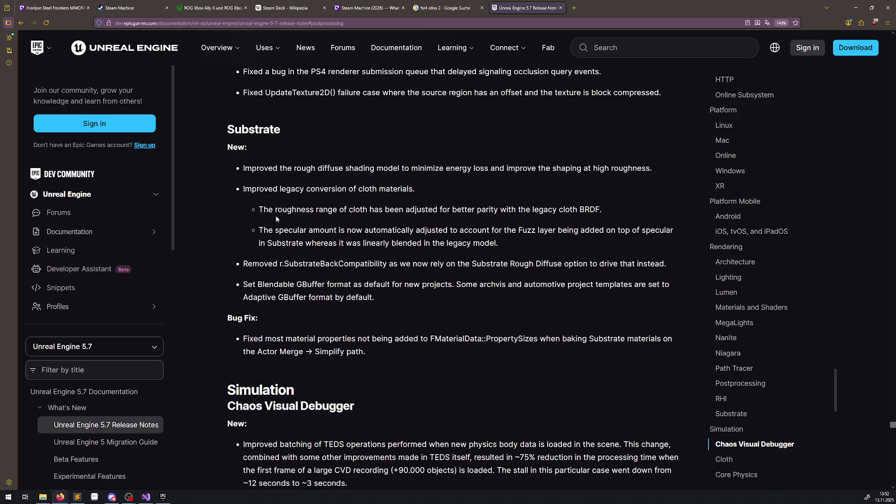
pyautogui.scroll(-5, 726, 274)
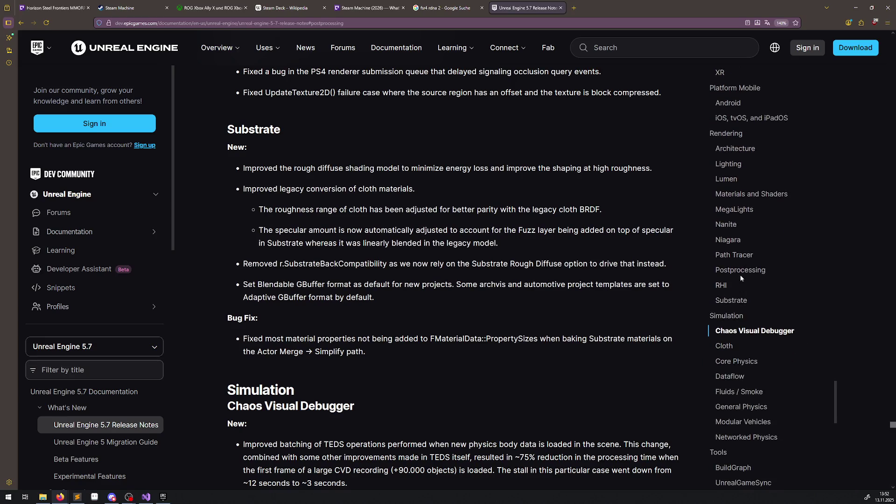
pyautogui.scroll(1, 748, 280)
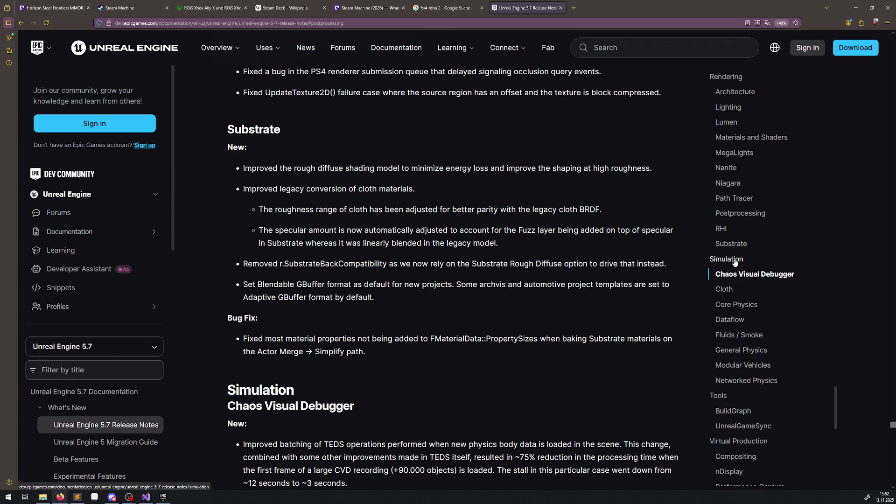
# Step: Jump through the table of contents from Simulation and UnrealGameSync to the Templates section
pyautogui.click(734, 262)
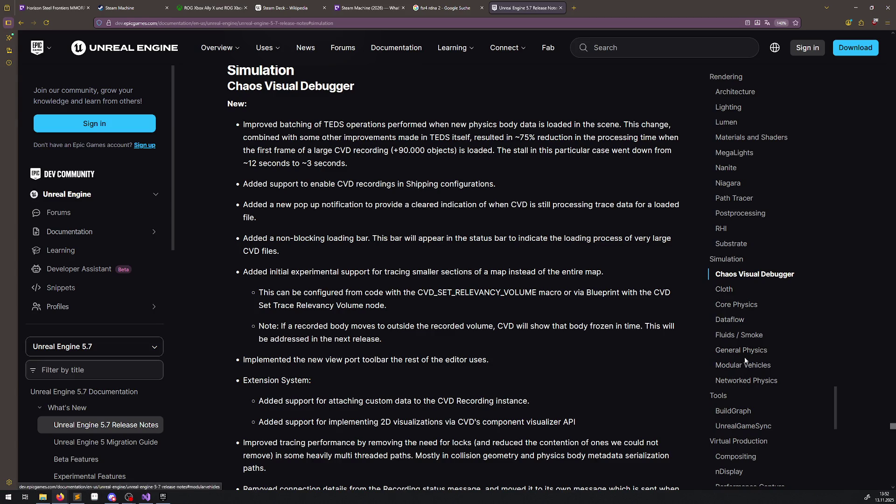
pyautogui.scroll(-1, 756, 350)
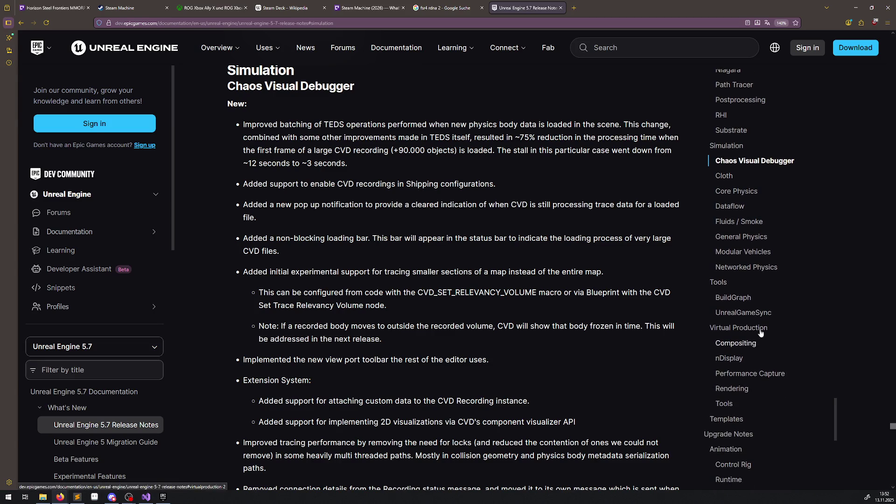
pyautogui.click(744, 313)
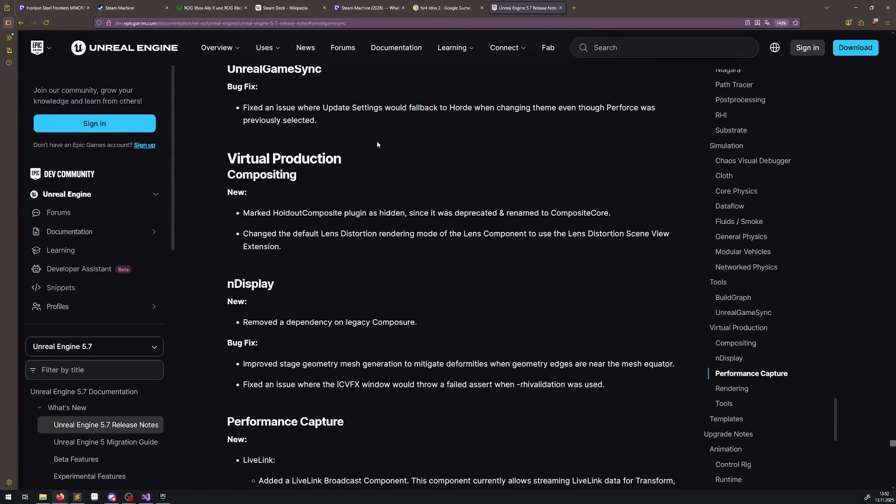
pyautogui.scroll(-1, 756, 356)
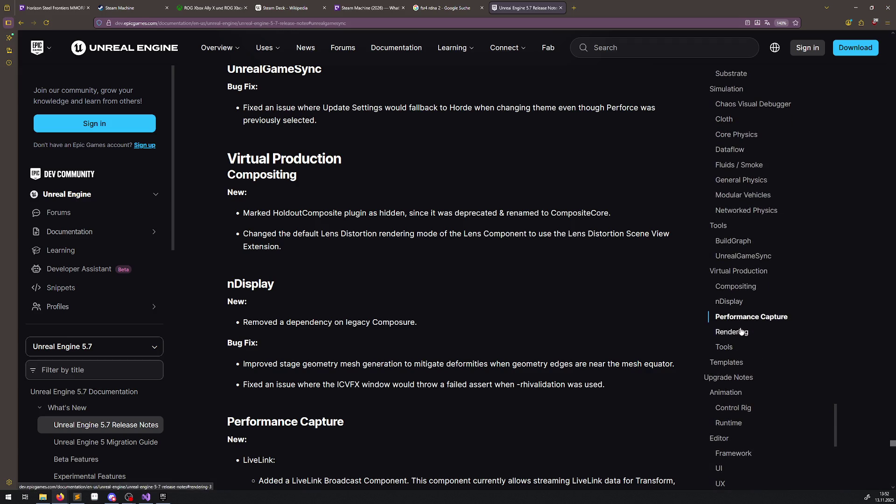
pyautogui.scroll(-2, 741, 332)
pyautogui.click(720, 250)
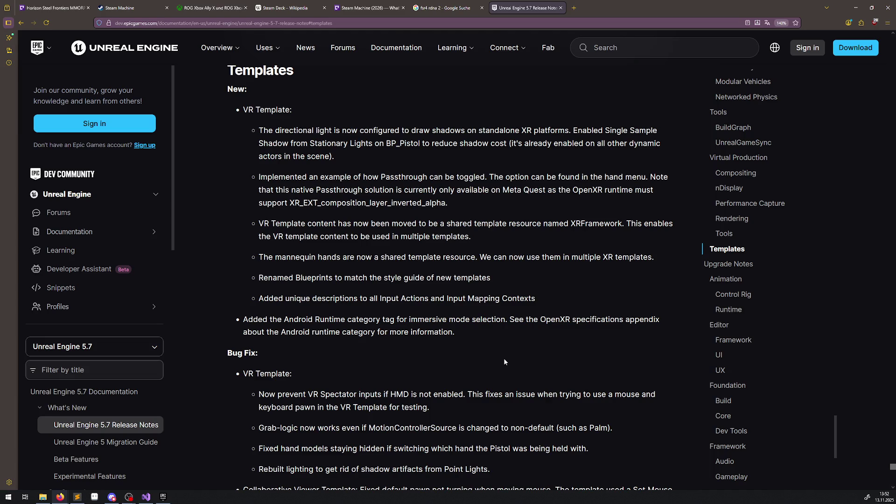
# Step: Jump to the Editor Framework upgrade notes and read down through UI and UX to Foundation Build
pyautogui.scroll(-3, 503, 358)
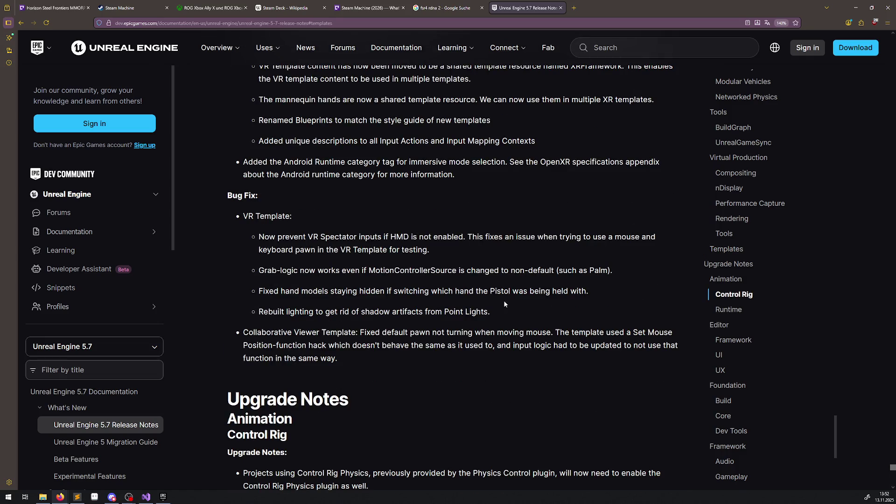
pyautogui.click(720, 326)
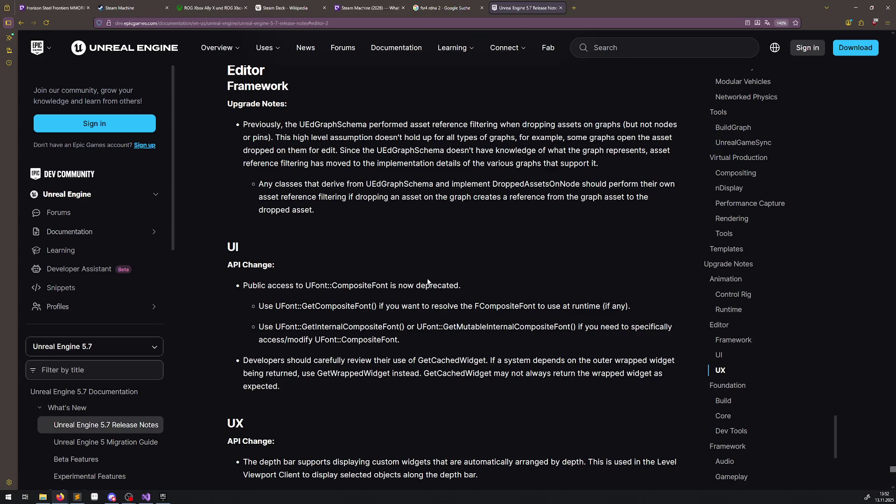
pyautogui.scroll(-3, 428, 280)
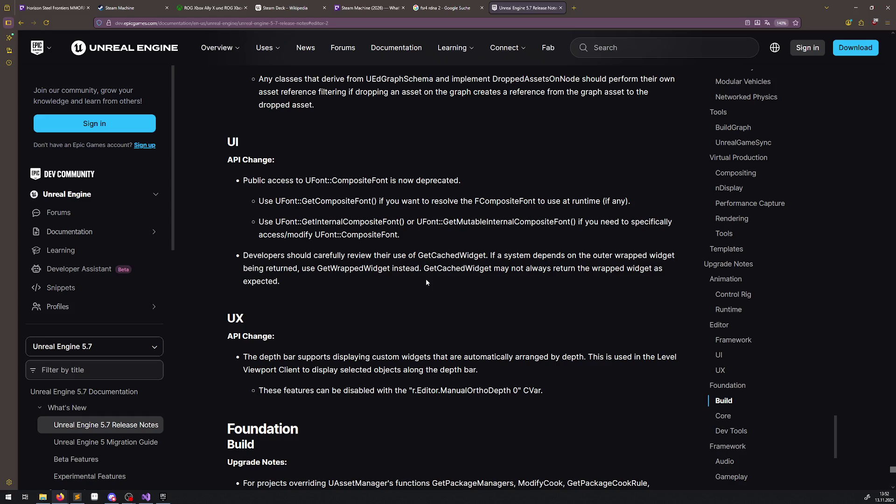
pyautogui.scroll(-1, 425, 280)
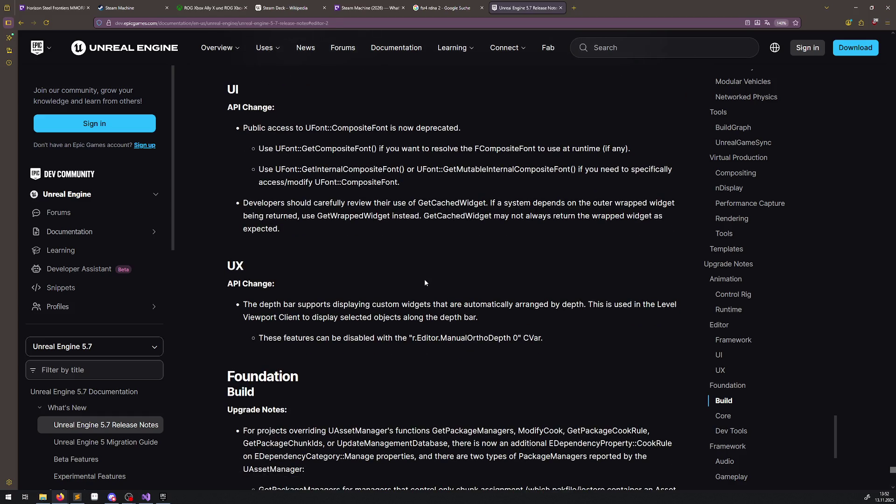
pyautogui.scroll(-2, 424, 281)
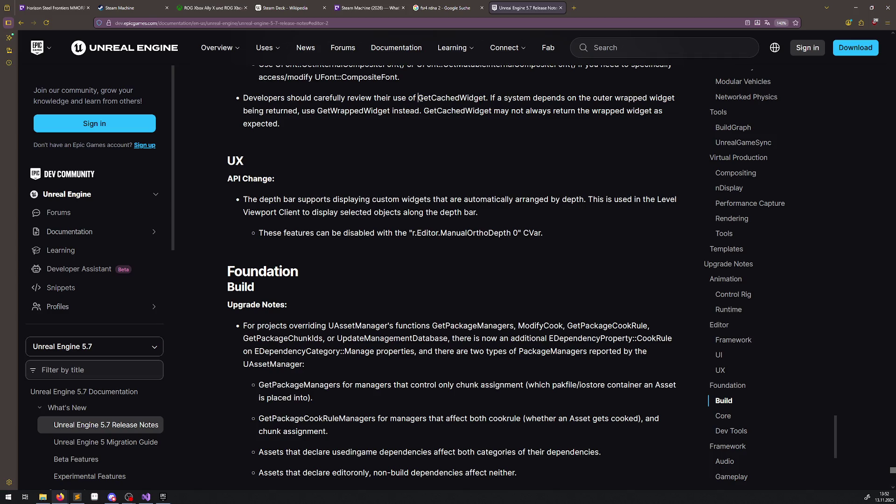
# Step: Highlight GetCachedWidget in the UI notes, then jump to the Online Crash Reporter upgrade notes
pyautogui.moveTo(418, 98)
pyautogui.mouseDown()
pyautogui.moveTo(498, 98)
pyautogui.moveTo(484, 98)
pyautogui.mouseUp()
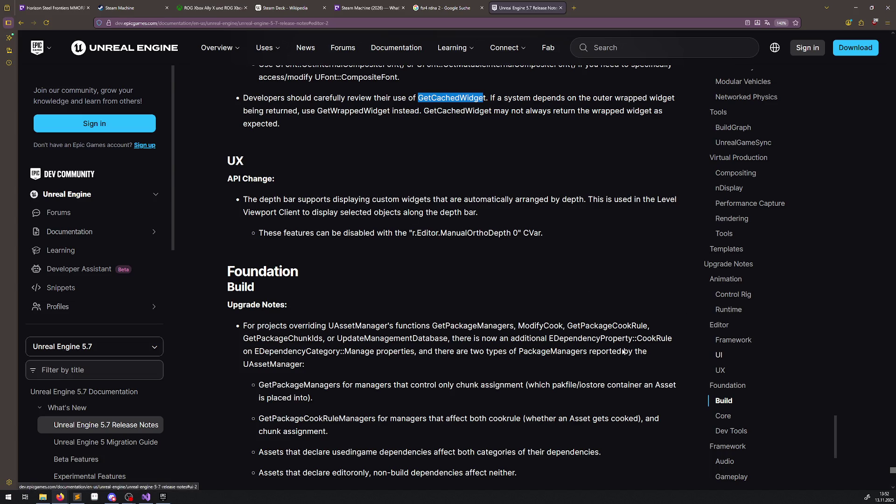
pyautogui.scroll(-3, 462, 322)
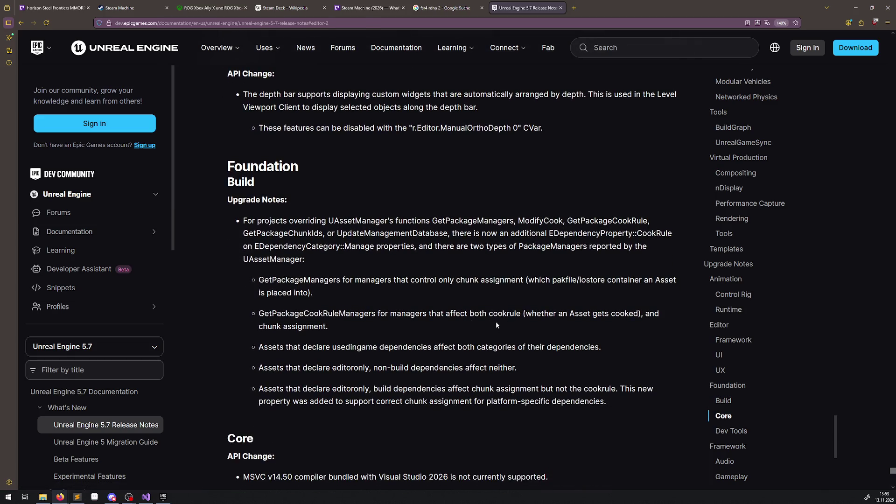
pyautogui.scroll(-2, 731, 349)
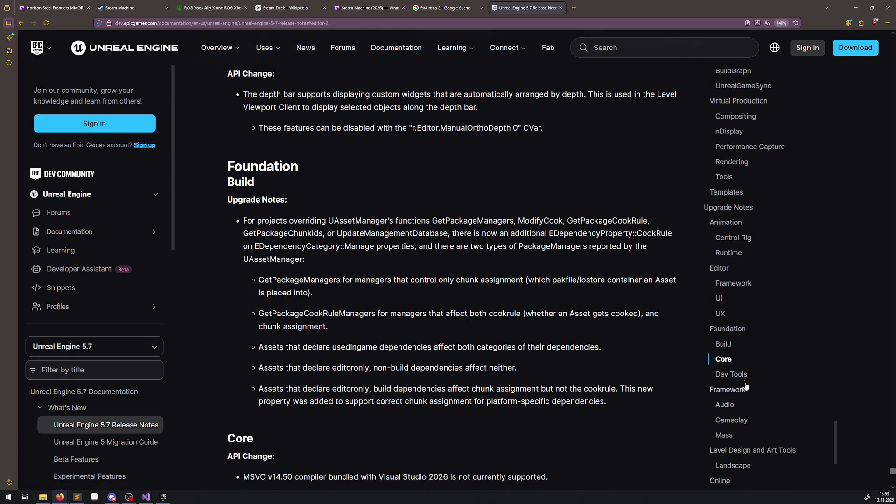
pyautogui.scroll(-2, 738, 393)
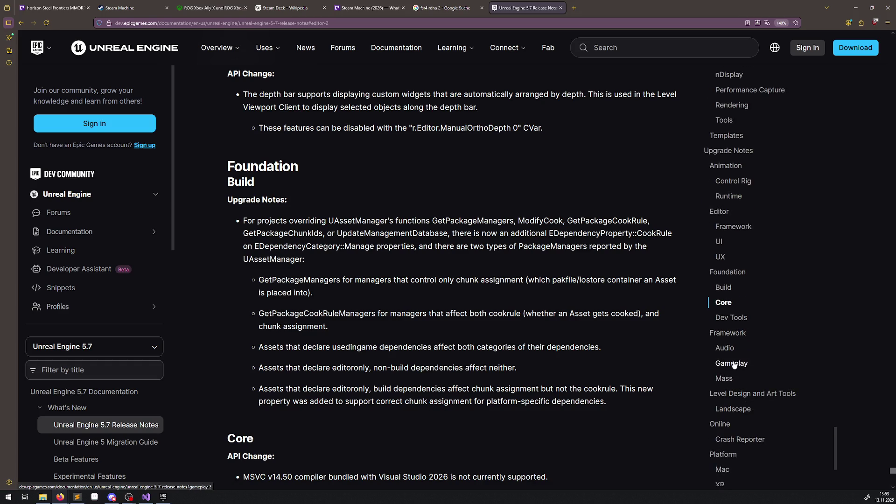
pyautogui.scroll(-2, 737, 383)
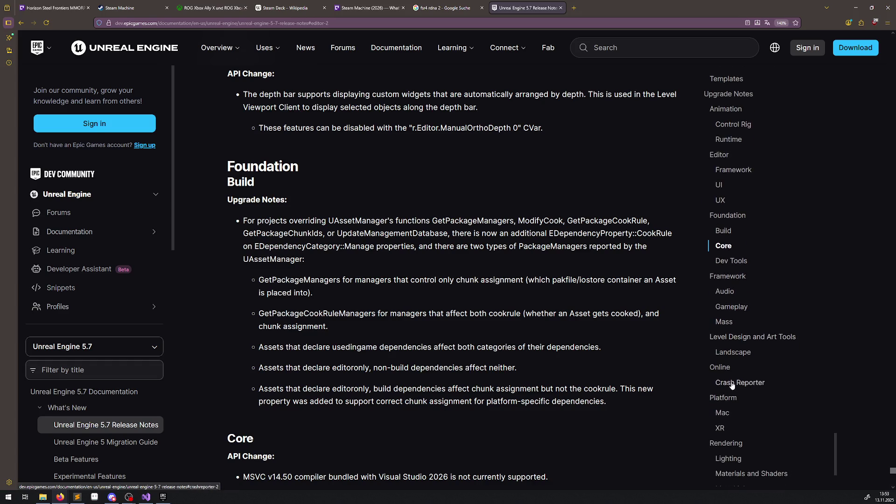
pyautogui.click(726, 372)
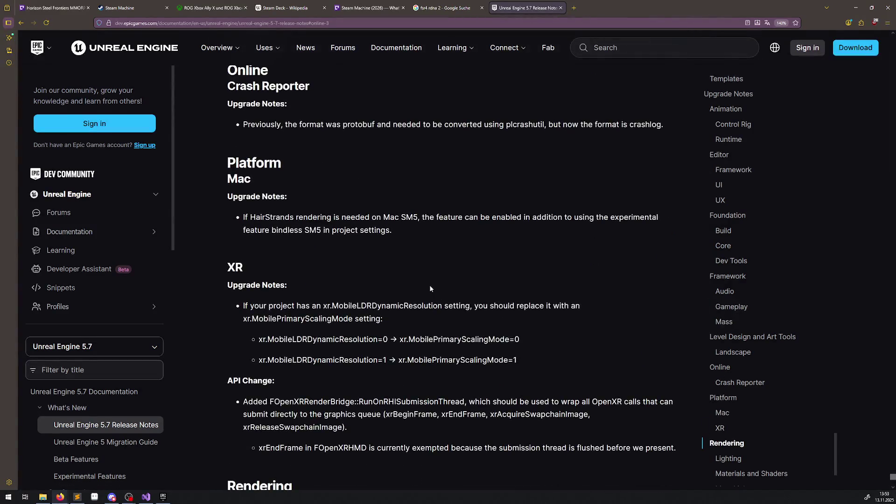
# Step: Search Google in a new tab for 'protobuf' copied from the Crash Reporter note
pyautogui.doubleClick(362, 124)
pyautogui.hotkey('ctrl', 'c')
pyautogui.click(573, 7)
pyautogui.hotkey('ctrl', 'v')
pyautogui.press('Return')
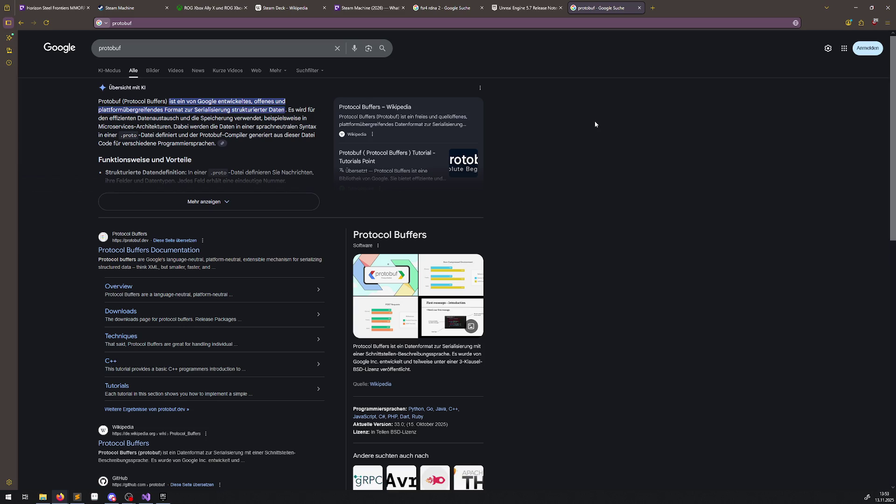
# Step: Close the protobuf tab and scroll the notes to the final Virtual Production Tools API changes
pyautogui.click(639, 8)
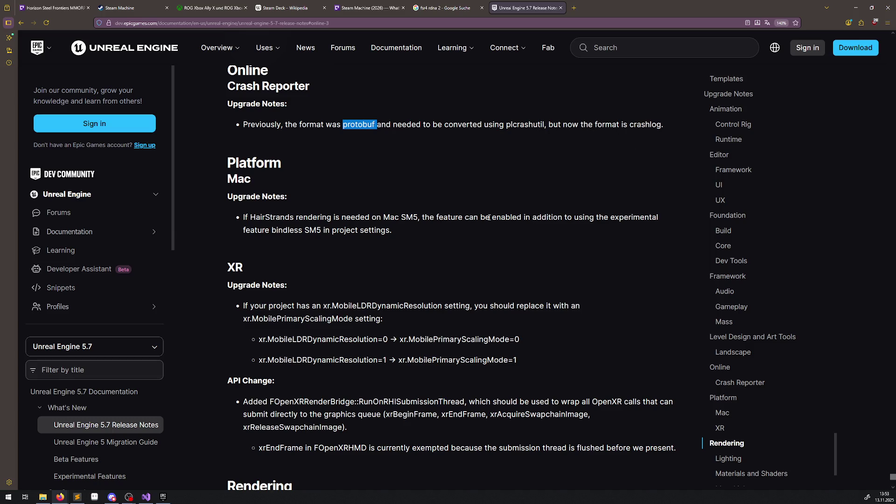
pyautogui.scroll(-2, 453, 258)
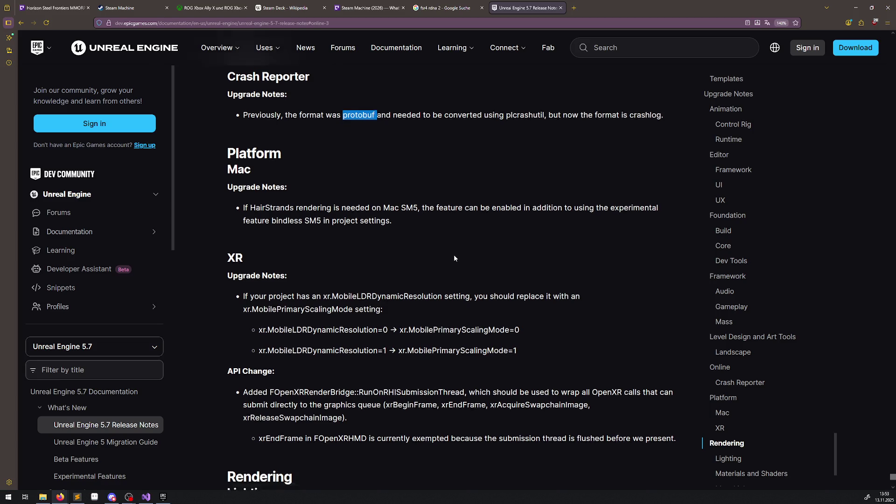
pyautogui.scroll(-2, 758, 374)
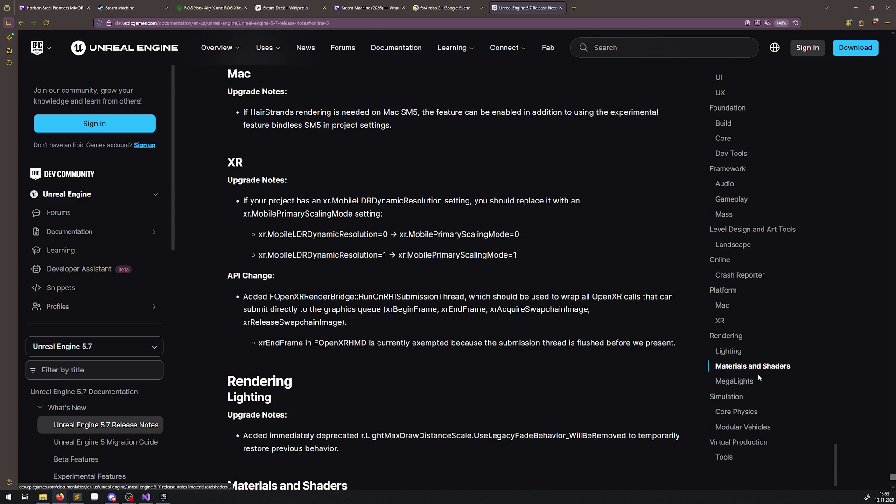
pyautogui.scroll(-3, 741, 385)
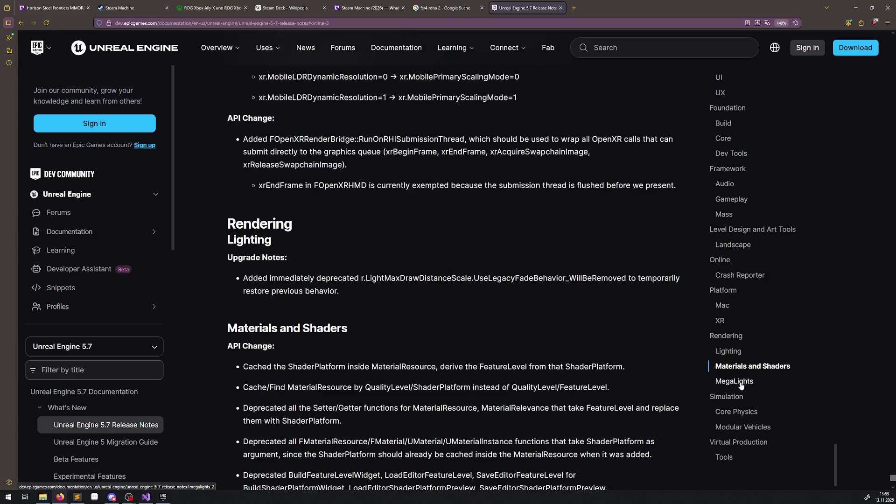
pyautogui.scroll(-4, 499, 327)
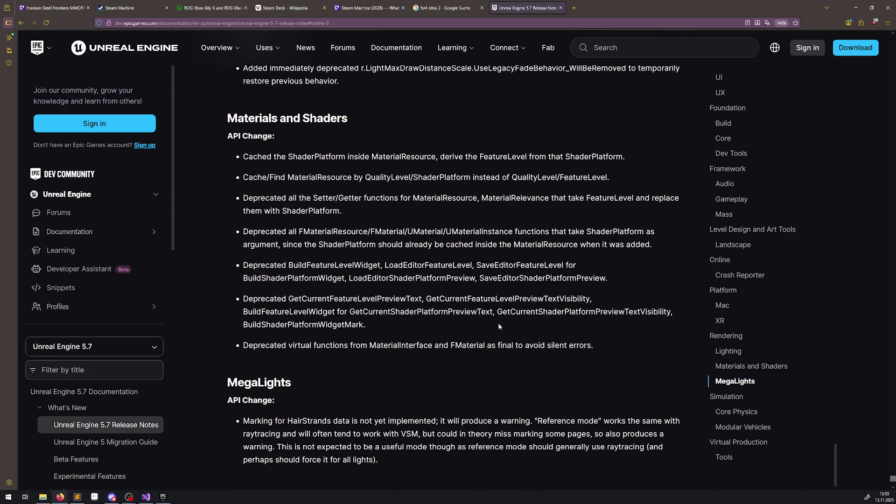
pyautogui.scroll(-5, 498, 327)
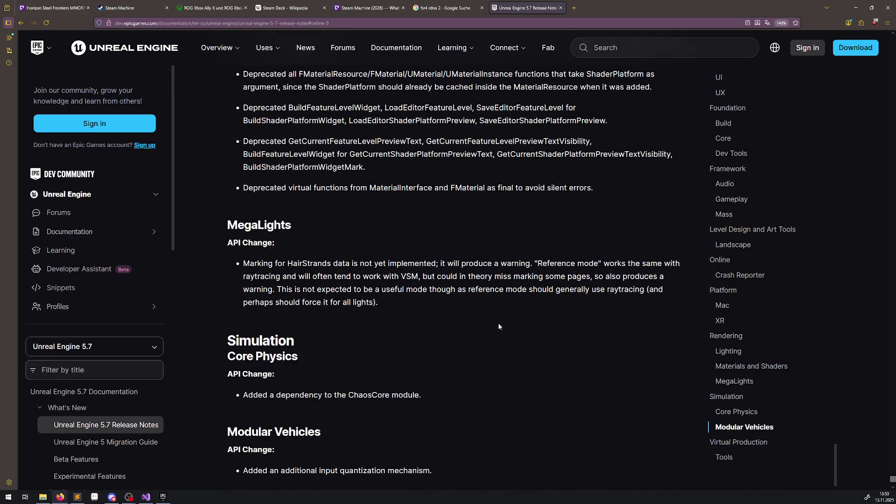
pyautogui.scroll(-3, 498, 327)
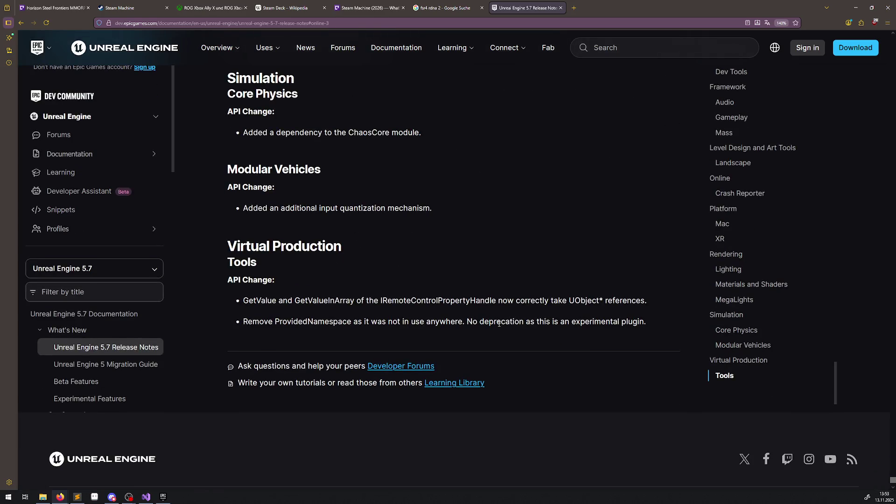
pyautogui.scroll(-3, 507, 323)
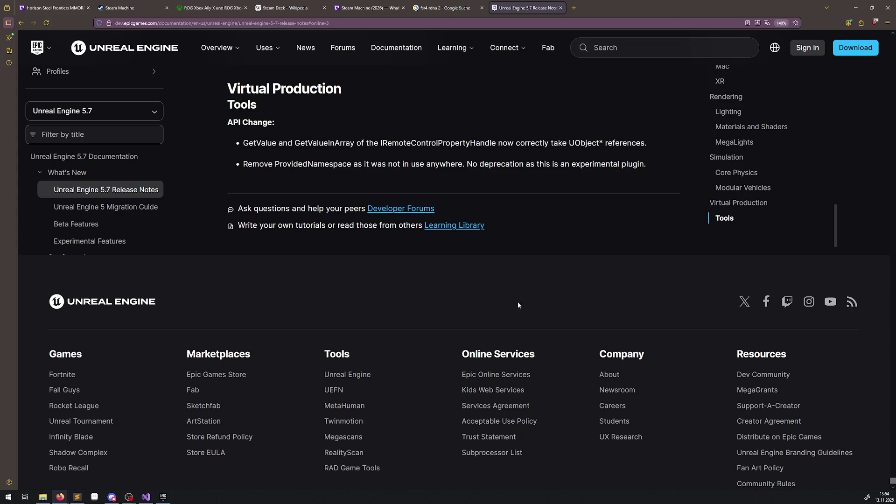
# Step: Return to the page top, highlight '5.7' in the title, and scroll to Rendering > MegaLights (Beta)
pyautogui.scroll(15, 834, 218)
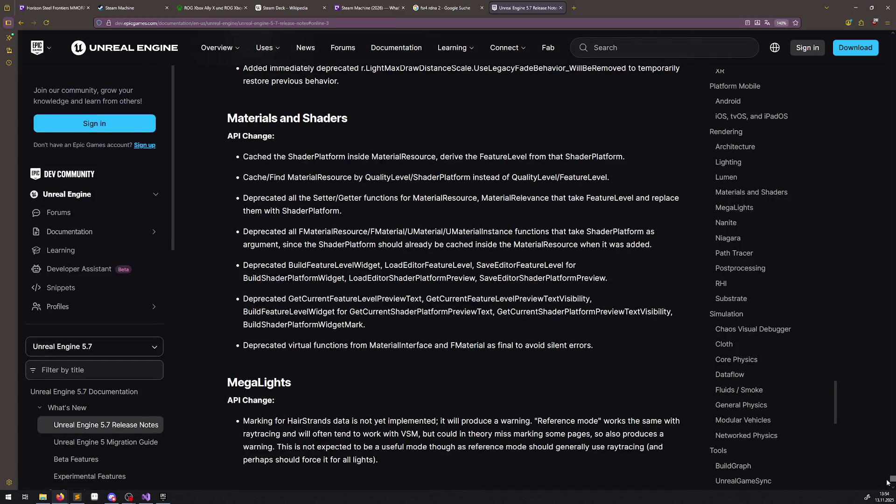
pyautogui.moveTo(887, 482)
pyautogui.mouseDown()
pyautogui.moveTo(872, 80)
pyautogui.moveTo(886, 39)
pyautogui.mouseUp()
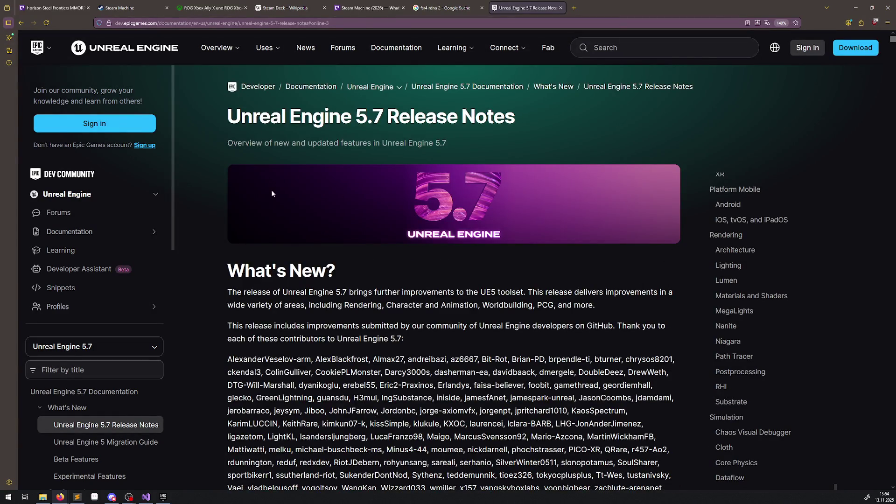
pyautogui.moveTo(355, 118); pyautogui.dragTo(383, 118)
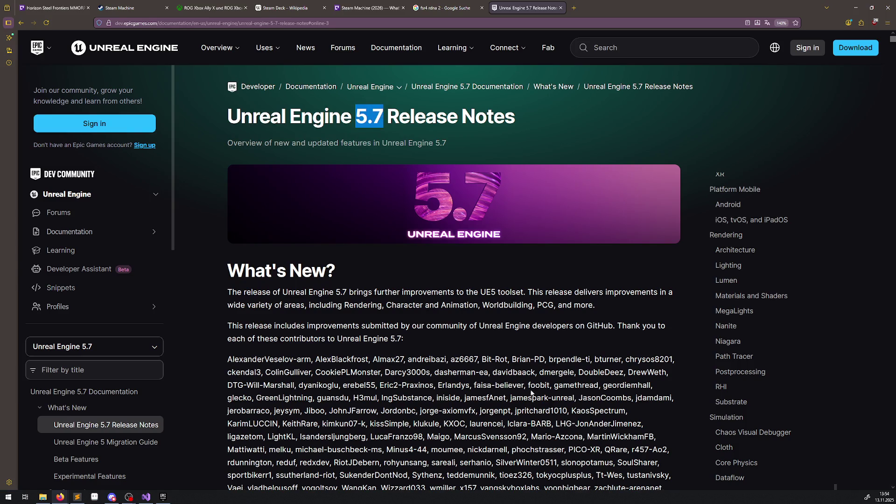
pyautogui.scroll(-3, 528, 386)
pyautogui.scroll(-3, 528, 384)
# Step: Scroll further and search the page for 'display' with the find bar
pyautogui.scroll(-4, 527, 379)
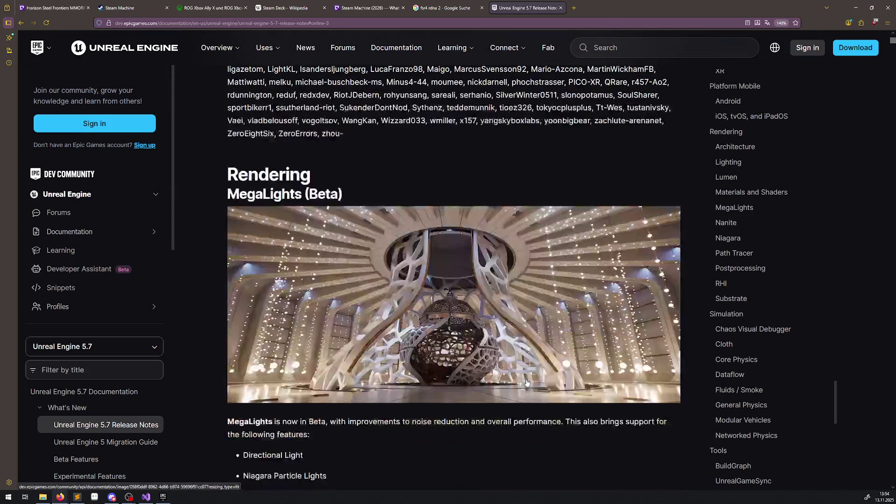
pyautogui.scroll(-3, 525, 368)
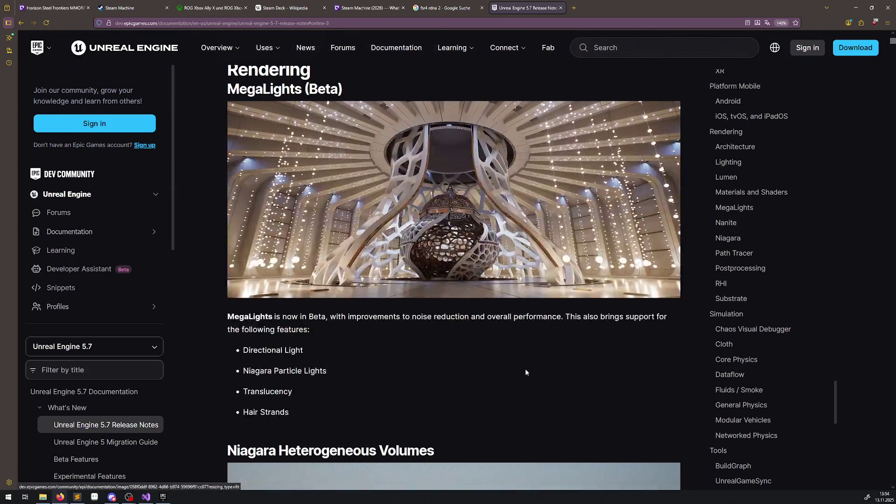
pyautogui.scroll(-3, 481, 362)
pyautogui.scroll(-2, 483, 353)
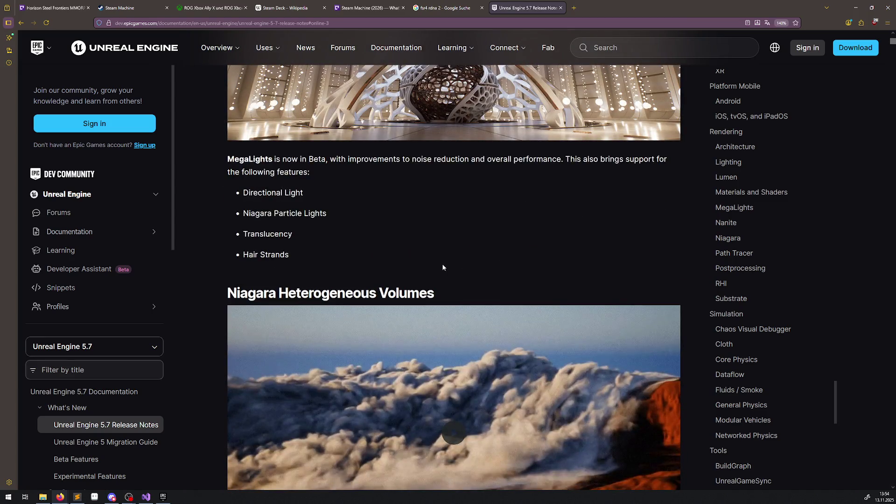
pyautogui.hotkey('ctrl', 'f')
pyautogui.write('di')
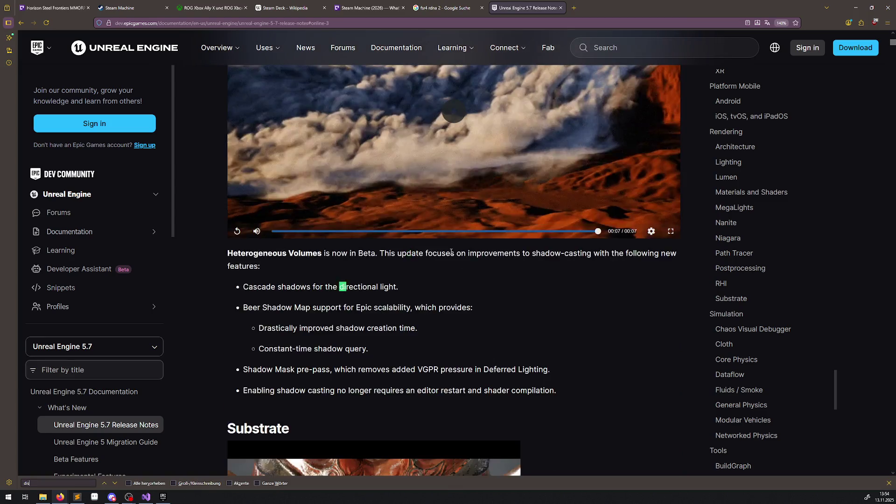
pyautogui.write('splay')
# Step: Step through the 'display' matches in audio, Naming Tokens and nDisplay
pyautogui.press('Return')
pyautogui.press('Return')
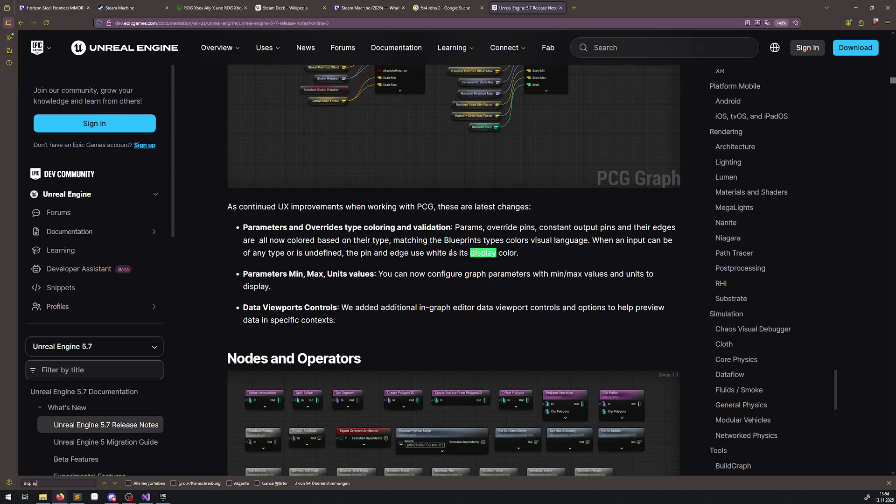
pyautogui.press('Return')
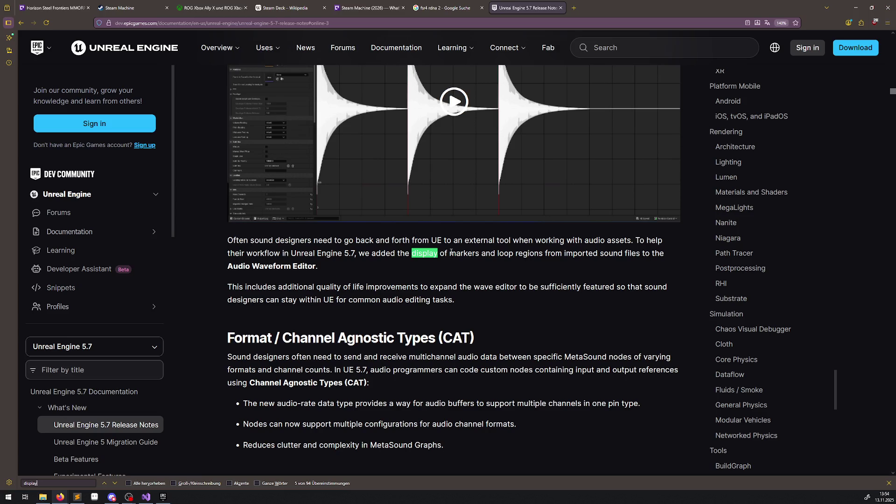
pyautogui.press('Return')
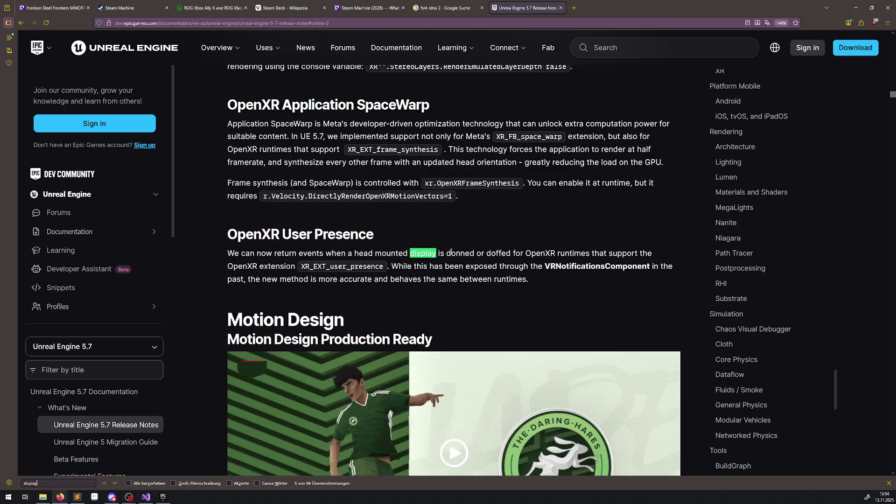
pyautogui.press('Return')
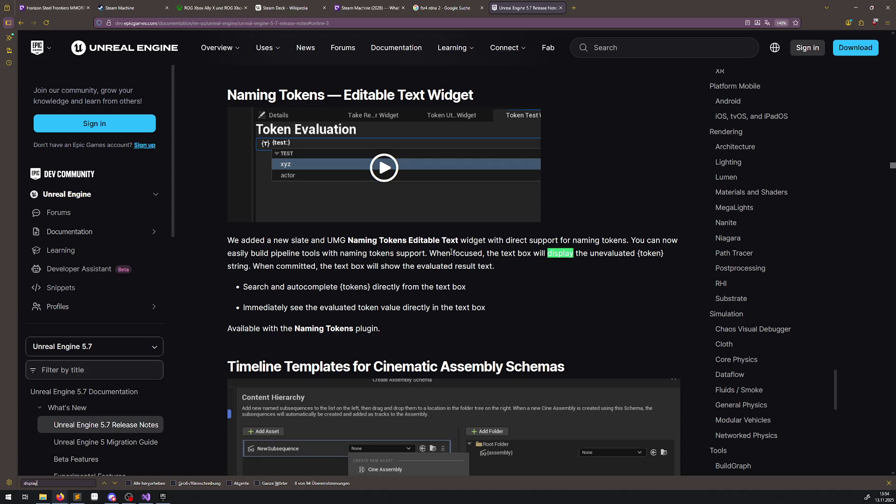
pyautogui.press('Return')
# Step: Continue through the Animation, Display Nulls and Display Socket matches to the Interchange features
pyautogui.press('Return')
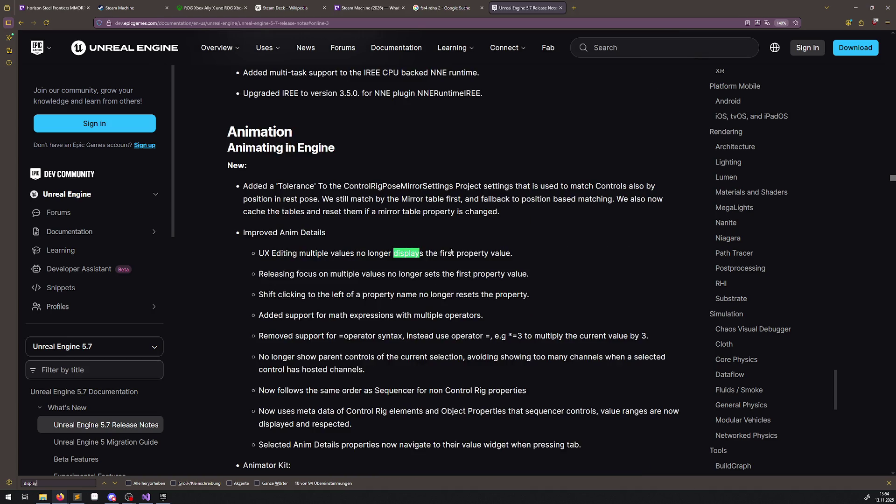
pyautogui.press('Return')
pyautogui.press('Return')
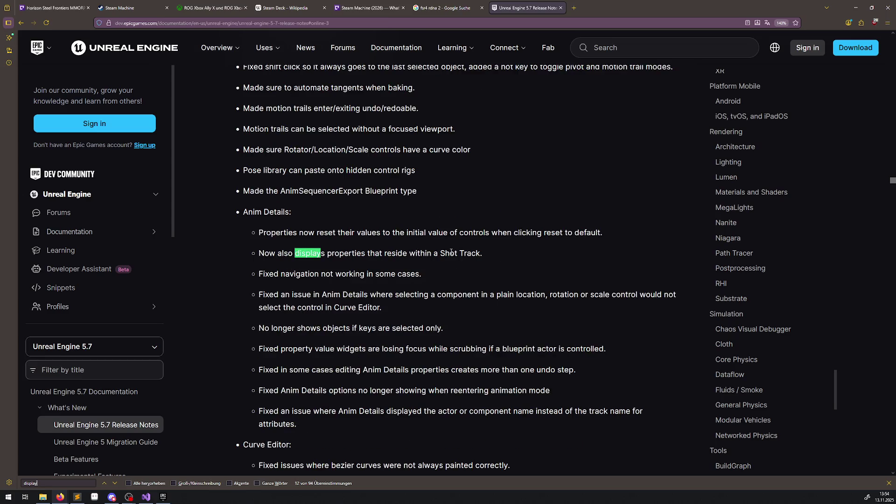
pyautogui.press('Return')
pyautogui.press('Return')
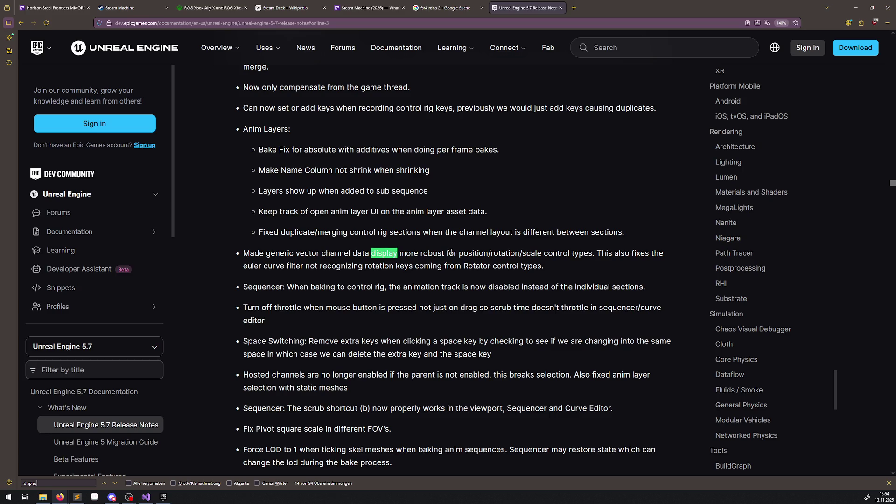
pyautogui.press('Return')
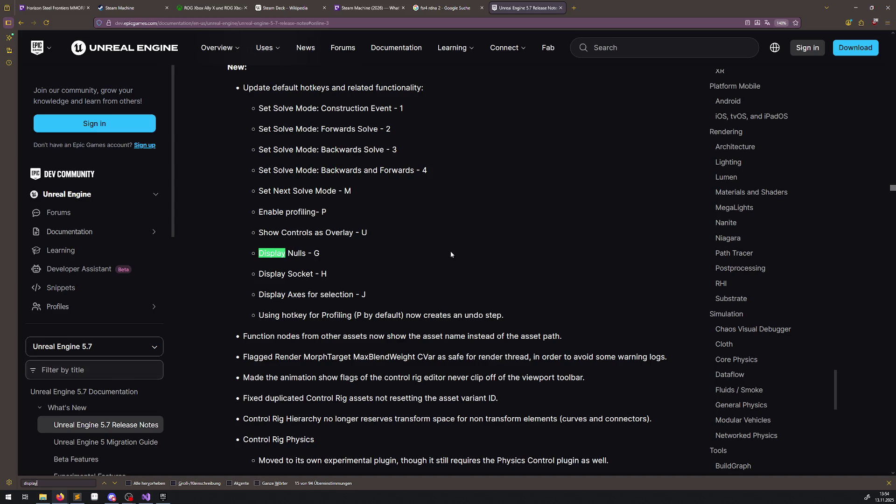
pyautogui.press('Return')
pyautogui.press('Return')
pyautogui.press('Return')
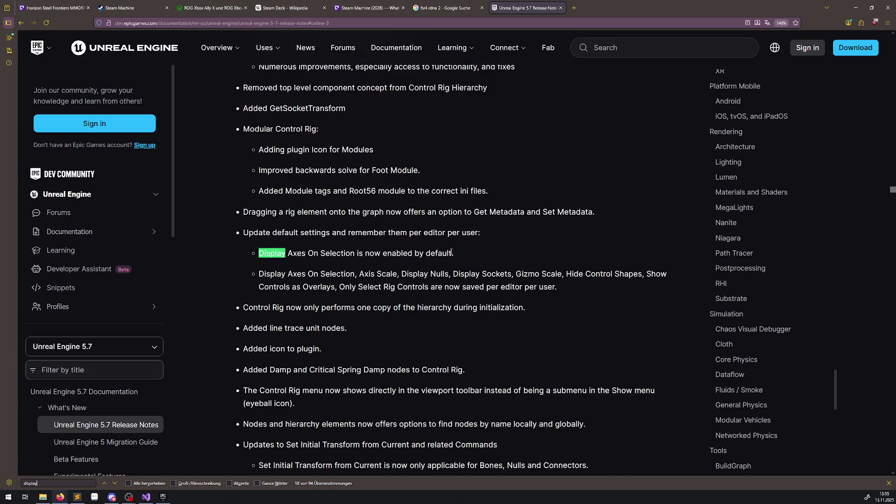
pyautogui.press('Return')
pyautogui.press('Return')
pyautogui.press('Return')
pyautogui.press('Return')
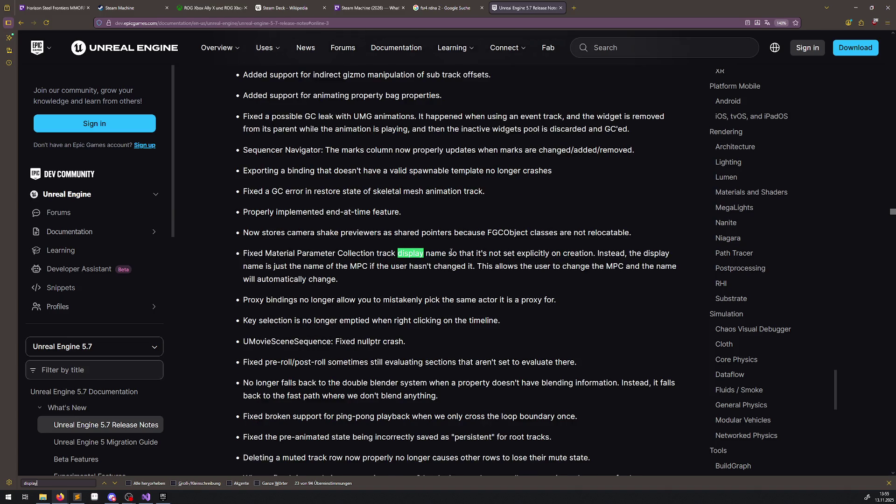
pyautogui.press('Return')
pyautogui.press('Return')
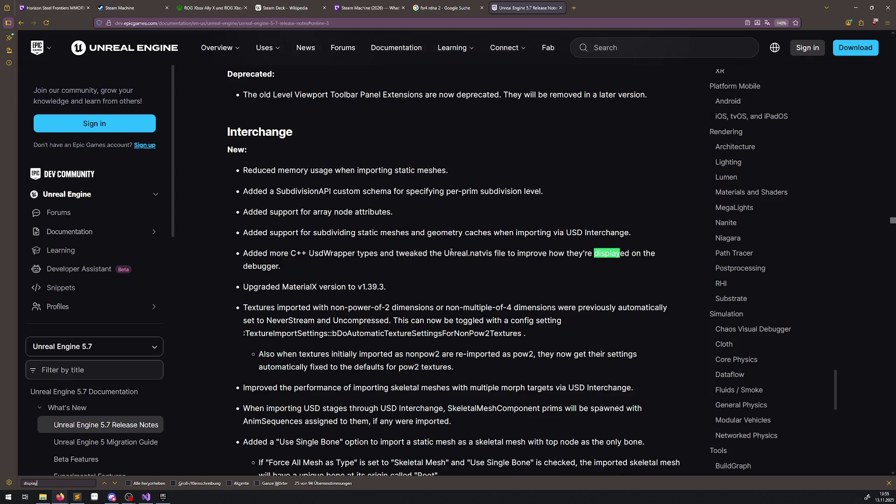
# Step: Replace the find term with 'lag' (45 matches) and scroll up to the Anim Layers fixes
pyautogui.hotkey('ctrl', 'a')
pyautogui.press('BackSpace')
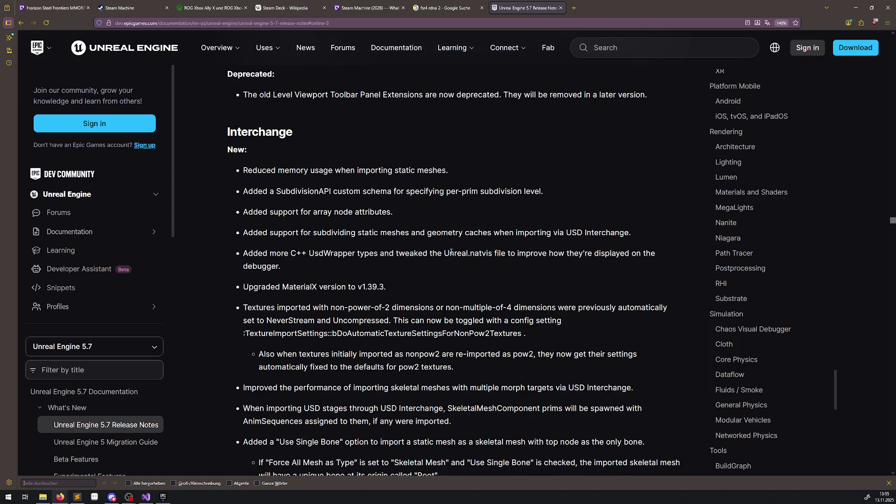
pyautogui.write('lag')
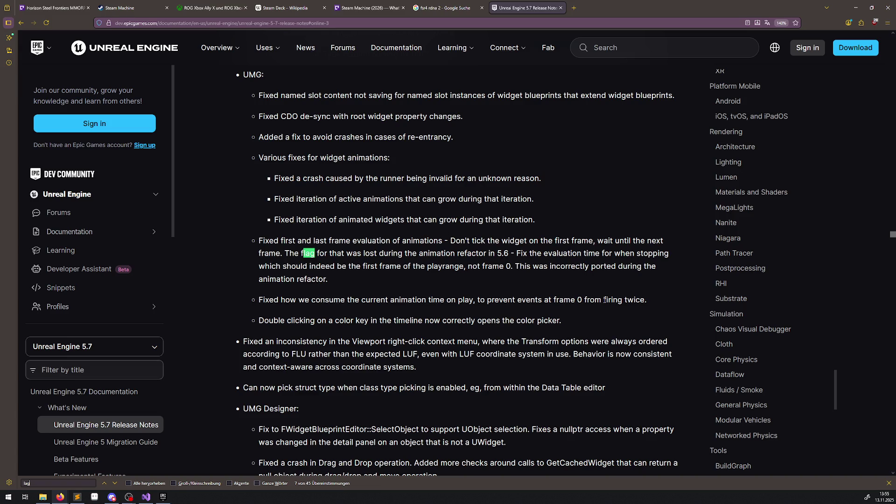
pyautogui.scroll(20, 605, 299)
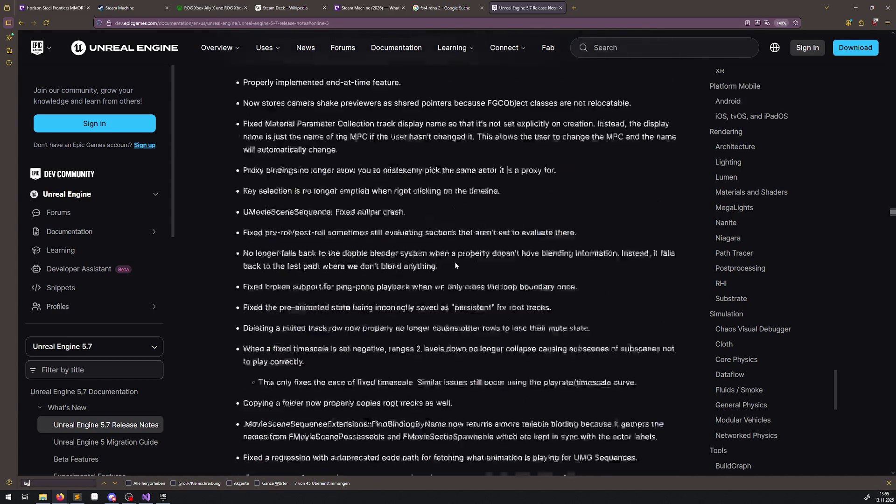
pyautogui.scroll(15, 455, 262)
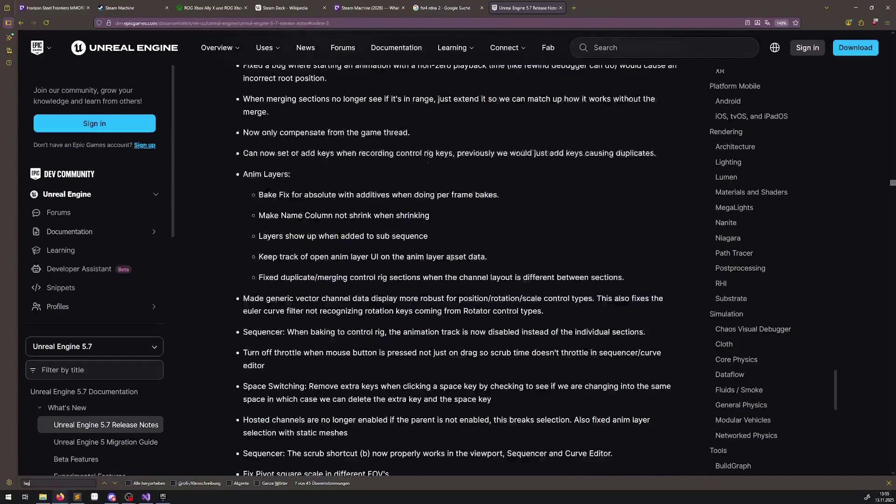
# Step: In the Epic Games Launcher, review the Unreal Engine 5.5.4 installation options and optional platforms
pyautogui.click(167, 500)
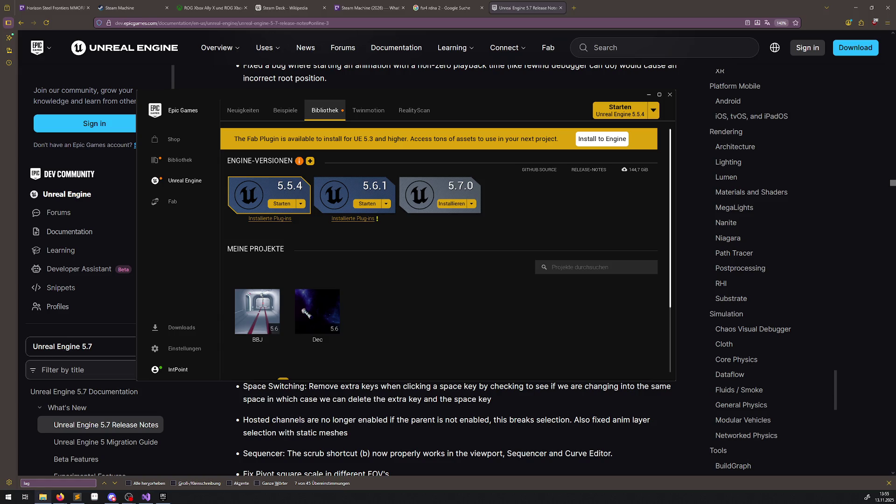
pyautogui.click(301, 203)
pyautogui.click(307, 218)
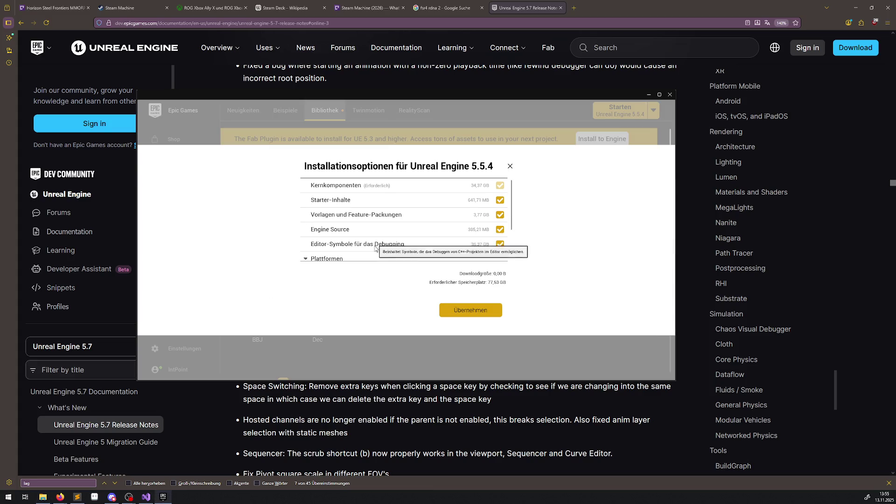
pyautogui.scroll(-2, 379, 243)
pyautogui.scroll(-2, 378, 243)
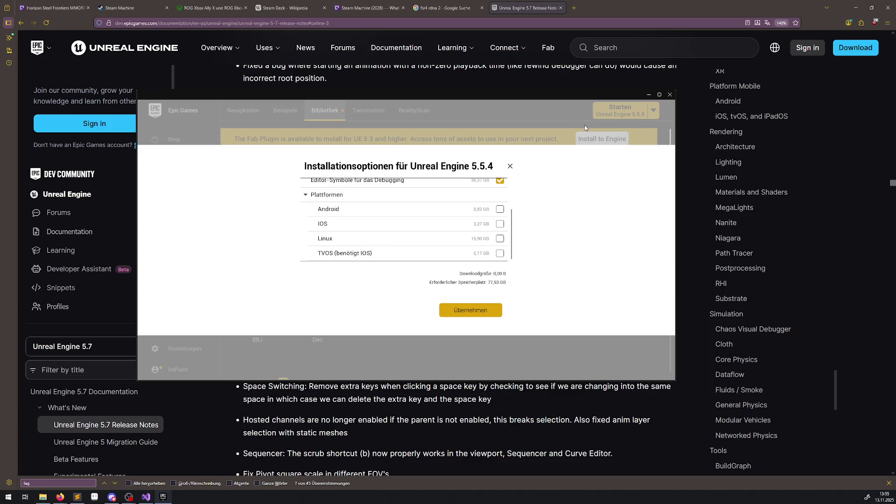
# Step: Dismiss the 5.5.4 install options, then check and cancel the UE 5.7.0 install location prompt
pyautogui.click(511, 167)
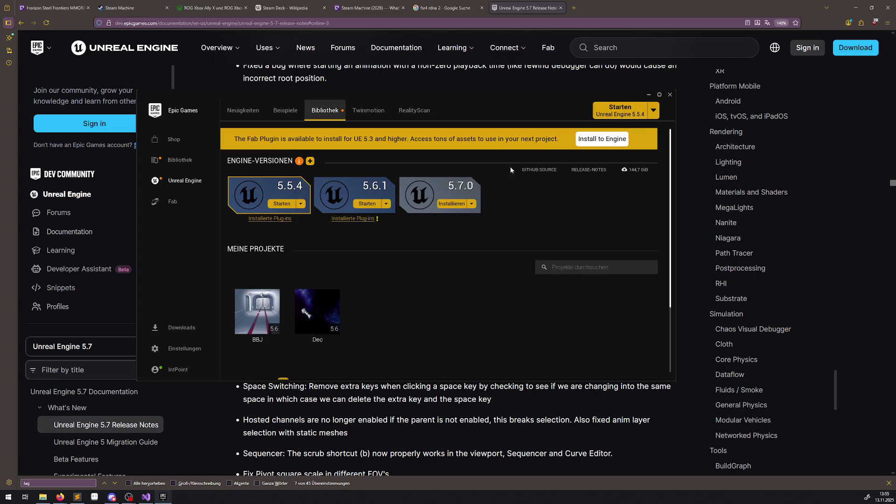
pyautogui.click(455, 208)
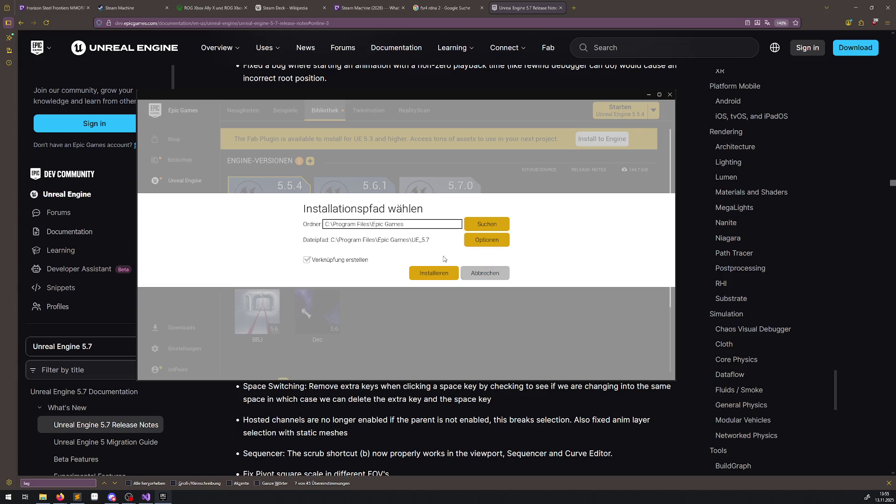
pyautogui.click(486, 274)
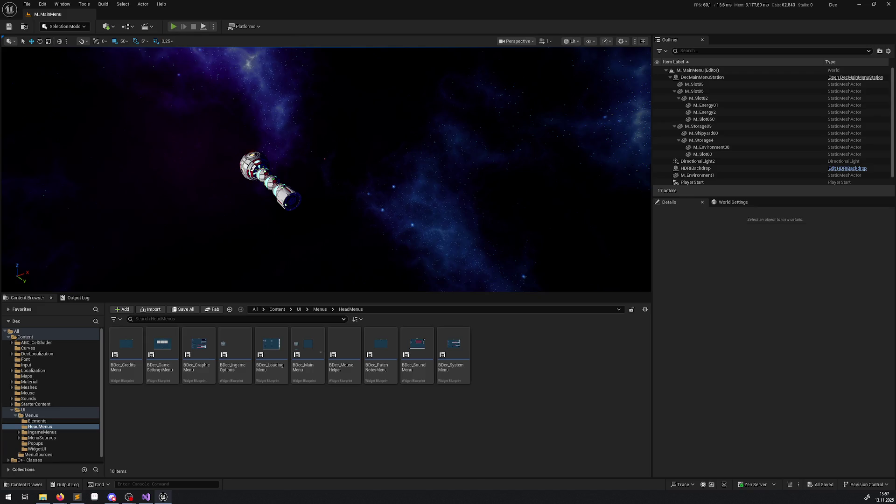
# Step: Test-play the main menu with a taller viewport, launch Debug_Game, then stop playing
pyautogui.click(173, 26)
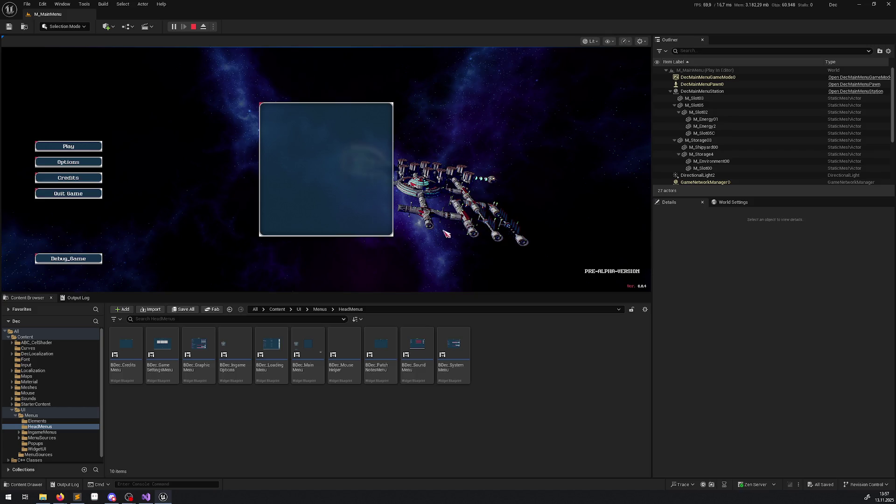
pyautogui.moveTo(514, 293); pyautogui.dragTo(526, 440)
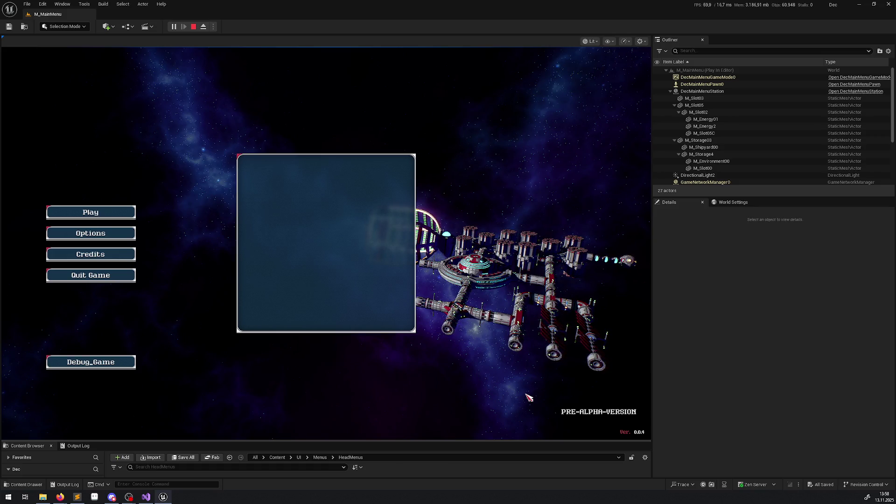
pyautogui.click(125, 363)
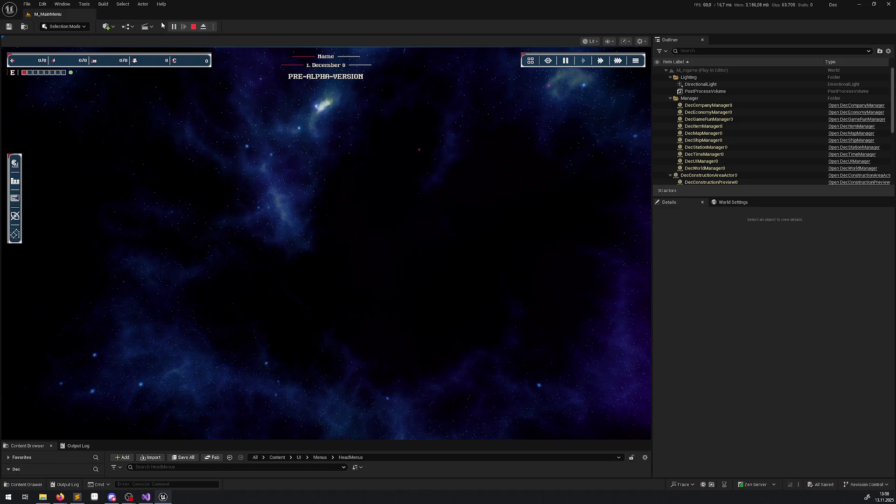
pyautogui.click(194, 27)
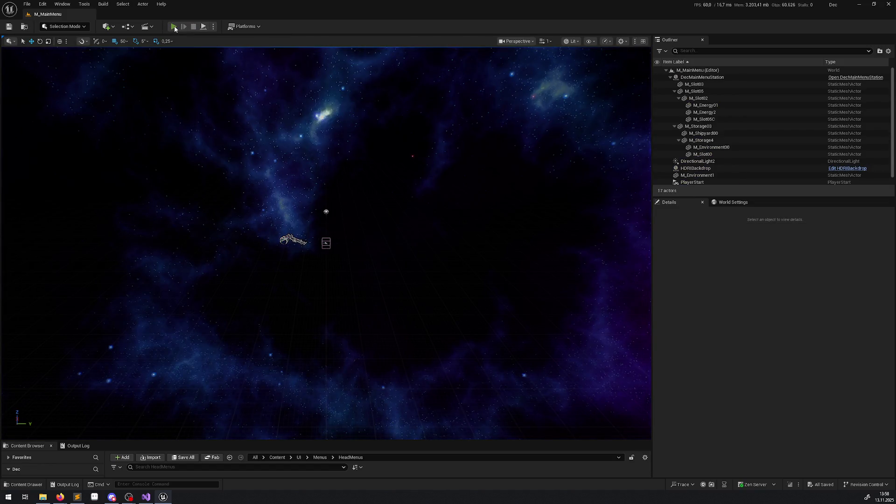
# Step: Start a play session, load the NameDerFirma save from slot 10, and start in-game time
pyautogui.hotkey('alt', 'p')
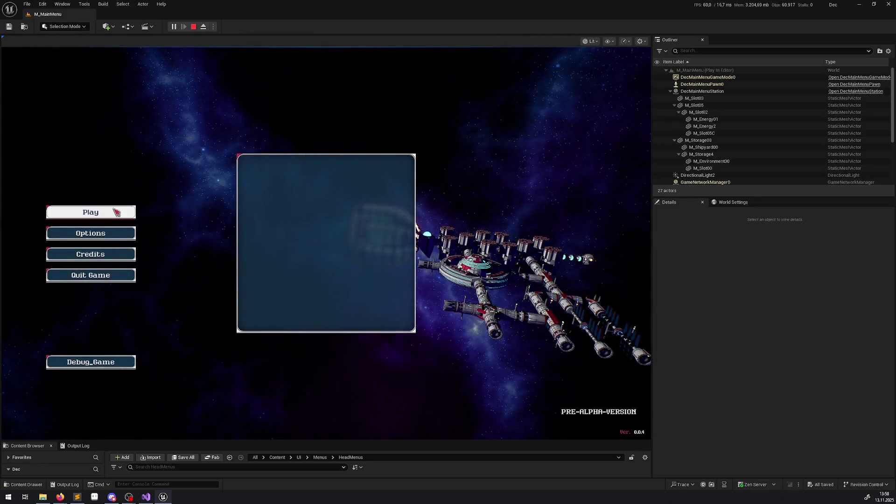
pyautogui.click(117, 213)
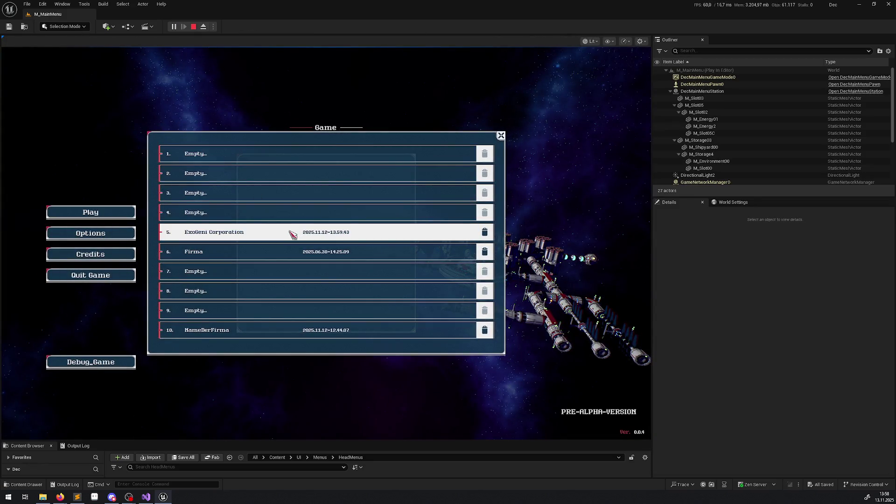
pyautogui.click(283, 331)
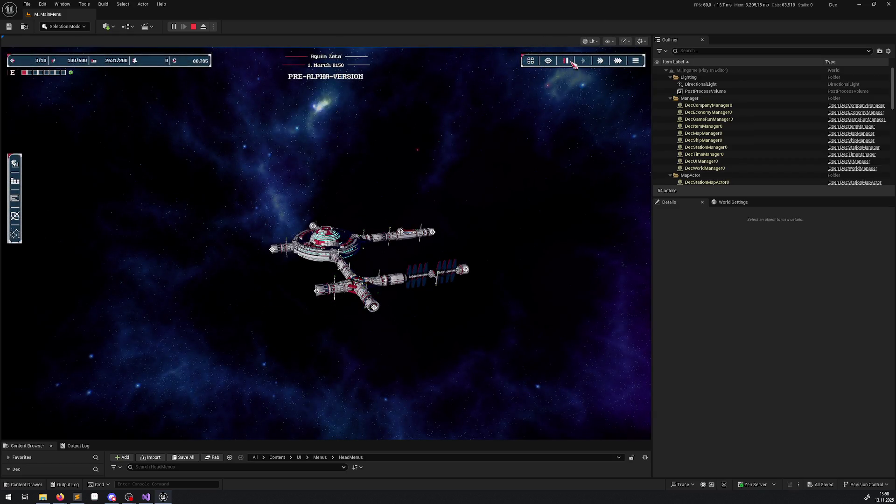
pyautogui.click(570, 61)
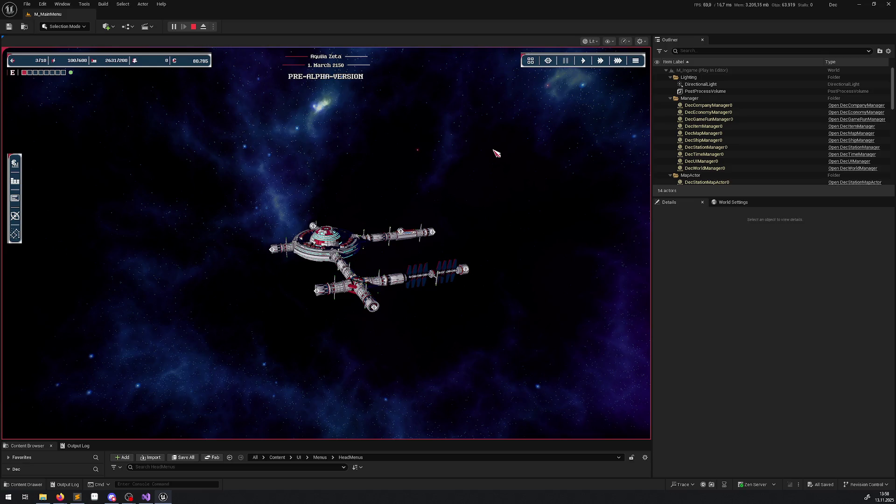